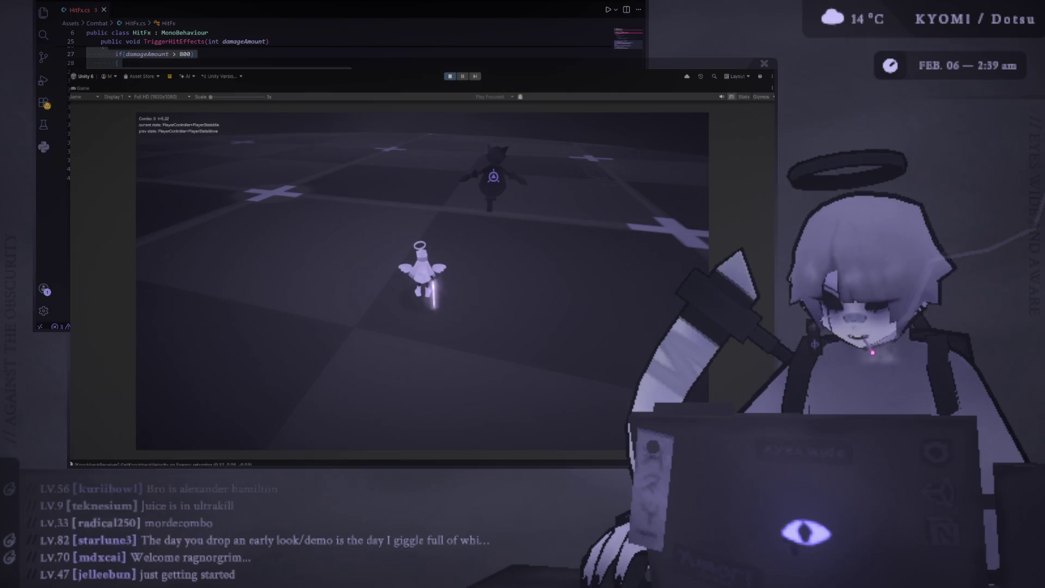
- Run the sword character to the enemy and combo-attack it, spawning damage numbers like 221 and 163
key("w")
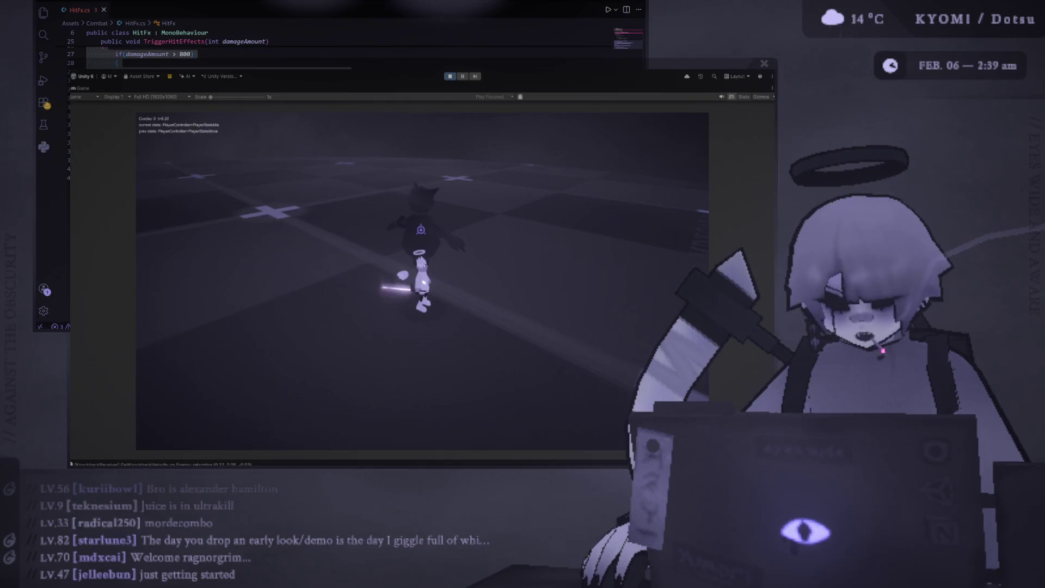
left_click(305, 284)
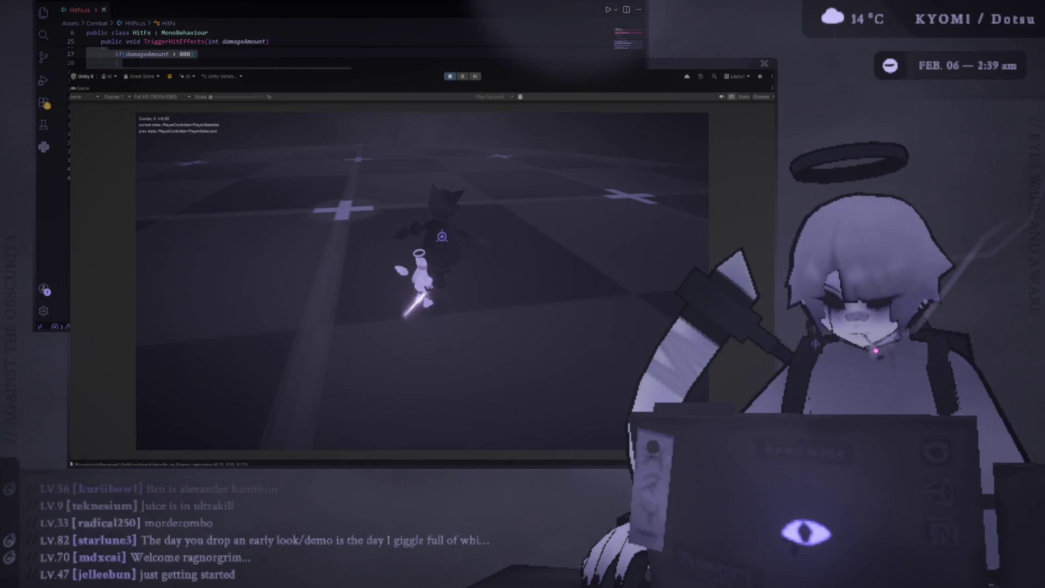
key("w")
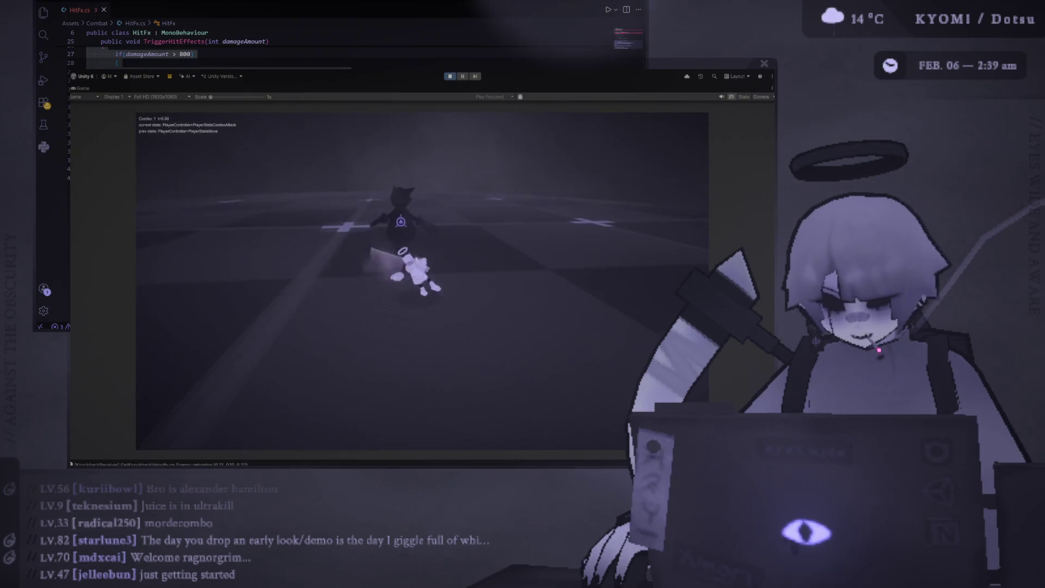
key("j")
key("j")
key("j")
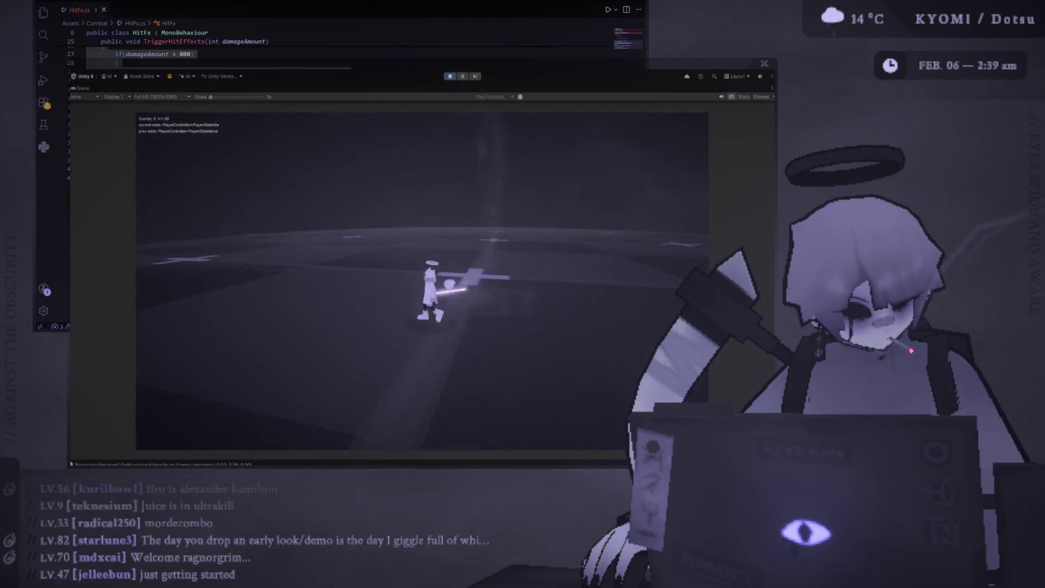
key("j")
key("j")
- Launch the enemy upward, jump after it and chain aerial hits for bigger damage numbers
key("j")
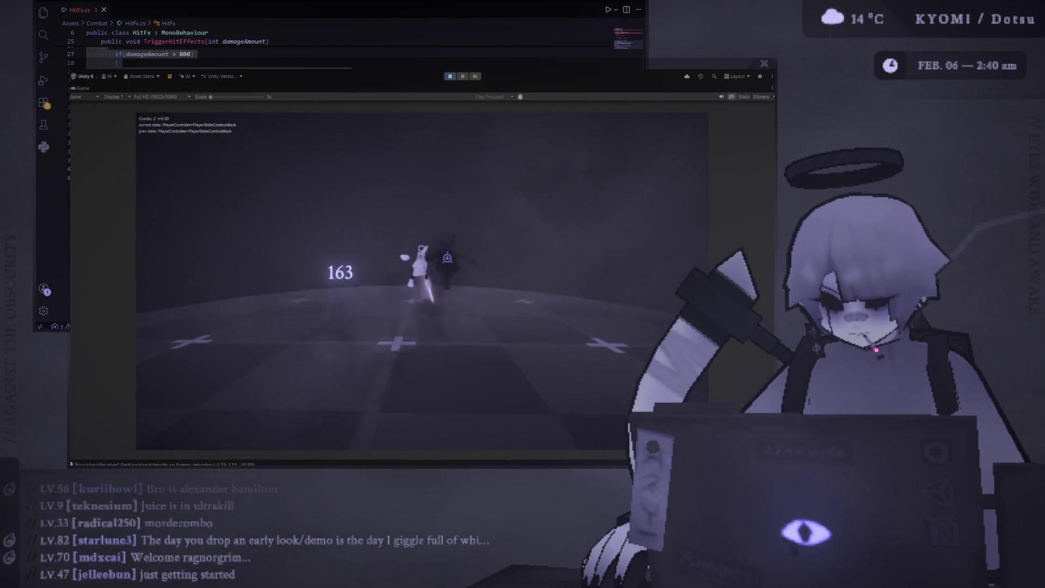
key("space")
key("j")
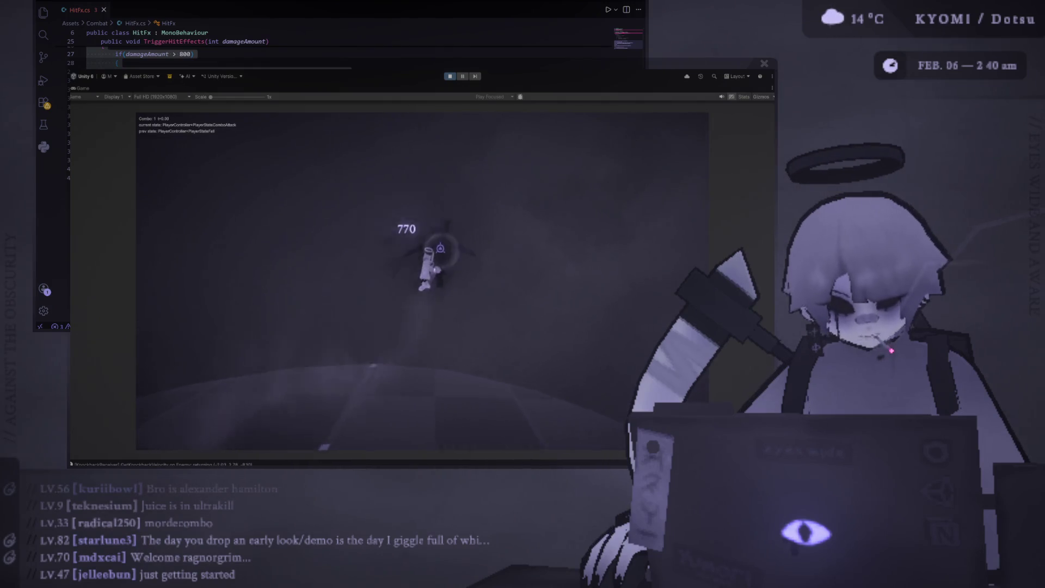
key("j")
key("space")
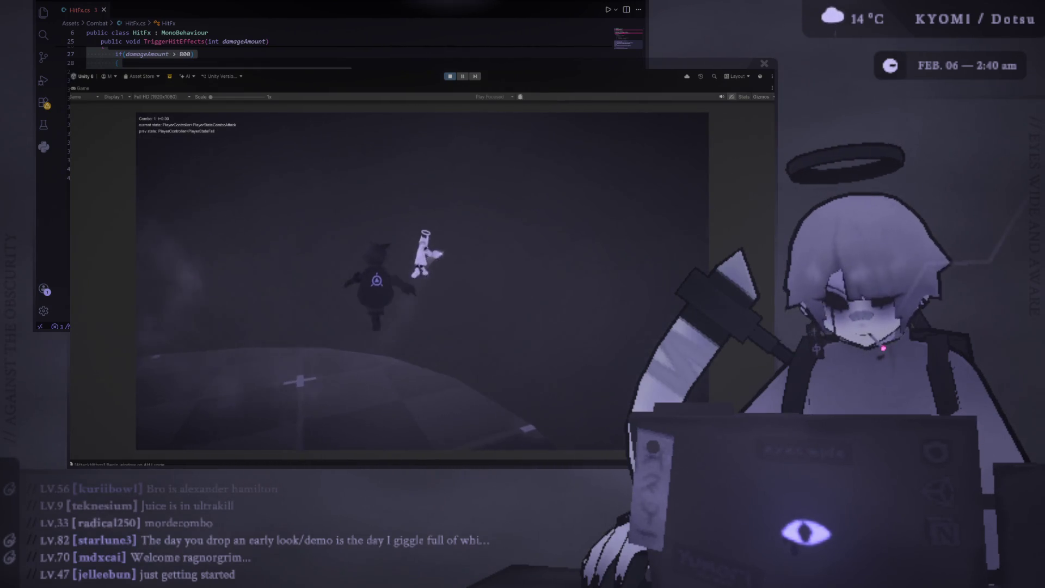
key("j")
key("j")
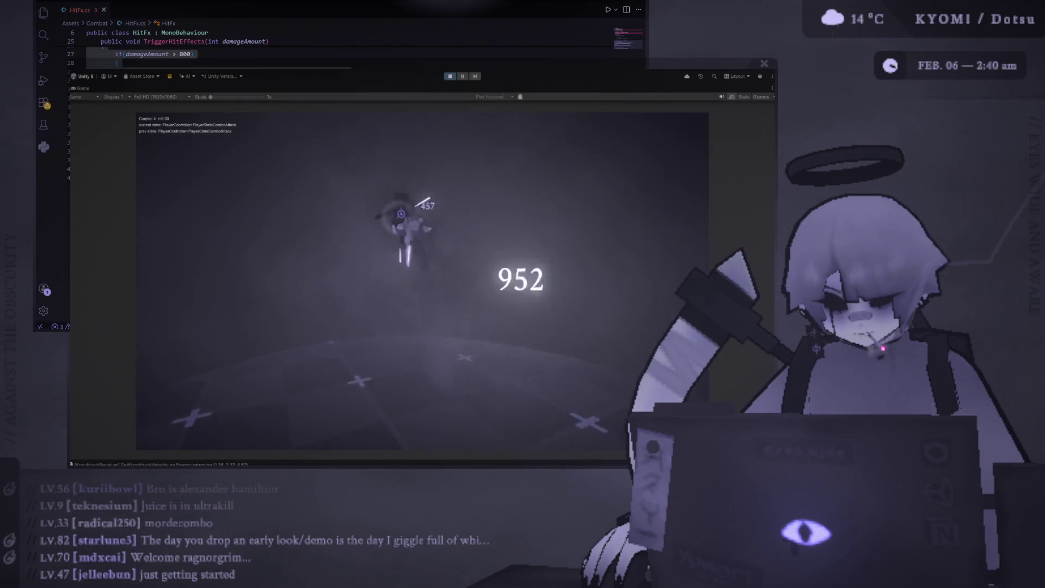
key("j")
- Run and circle back to the enemy and chain more sword combos for numbers like 952 and 852
key("w")
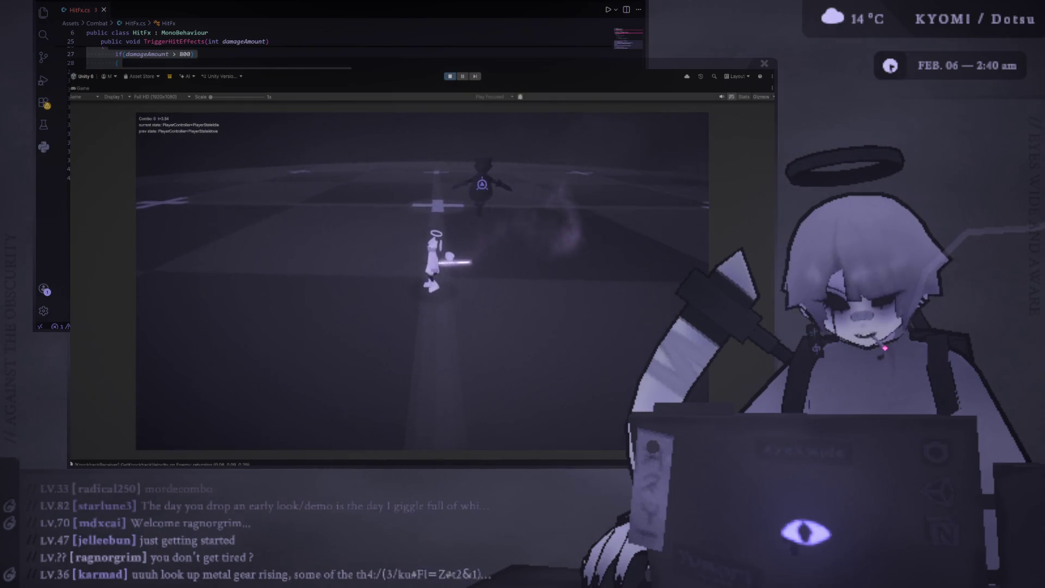
key("j")
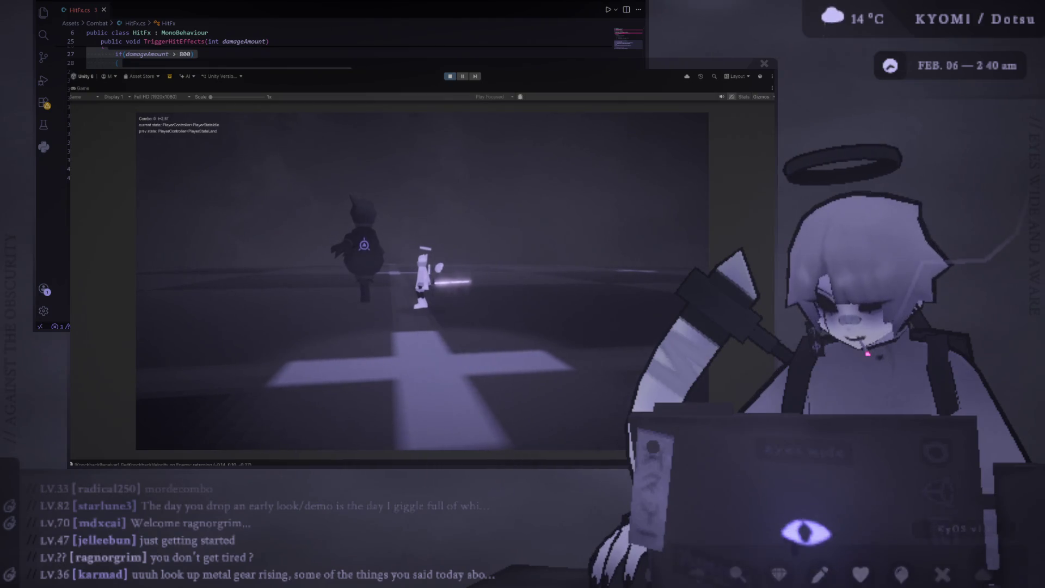
key("j")
key("j")
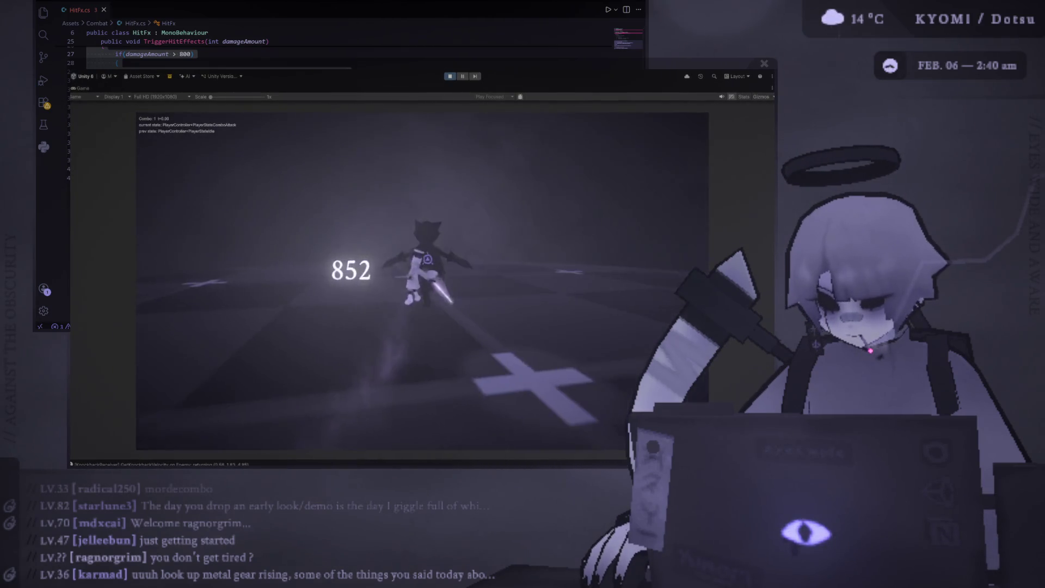
key("j")
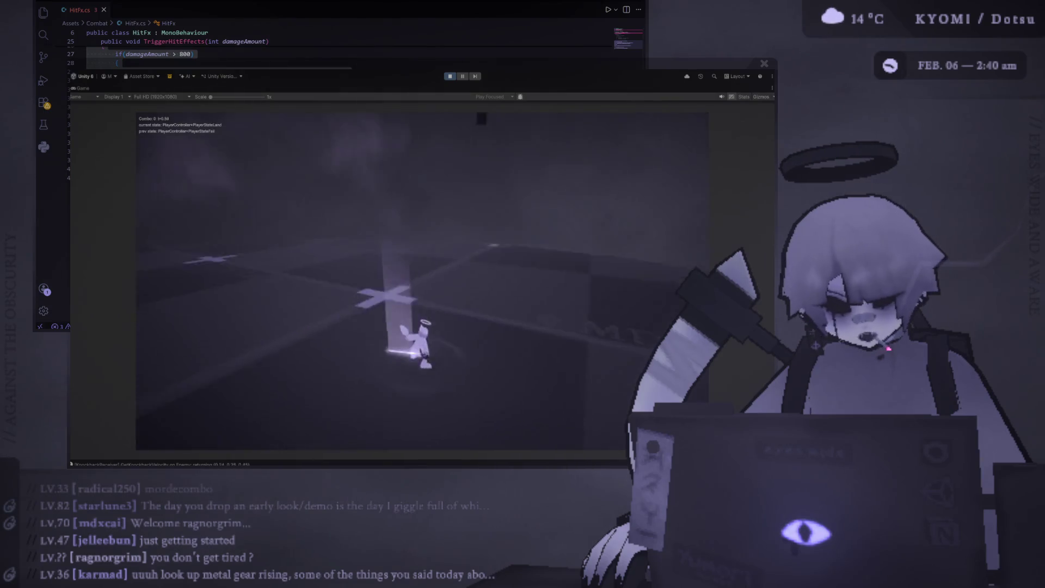
key("j")
key("j")
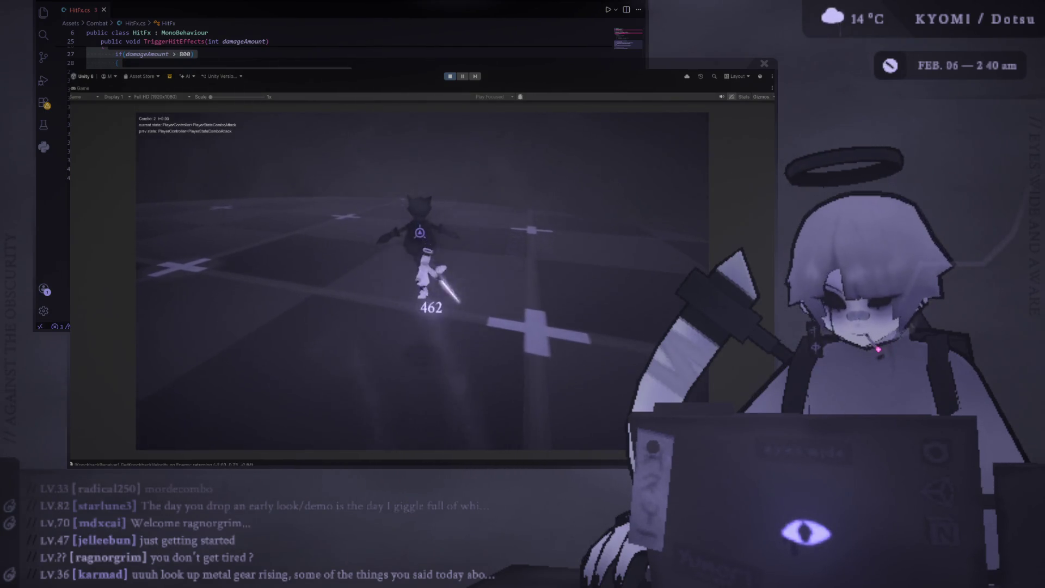
key("j")
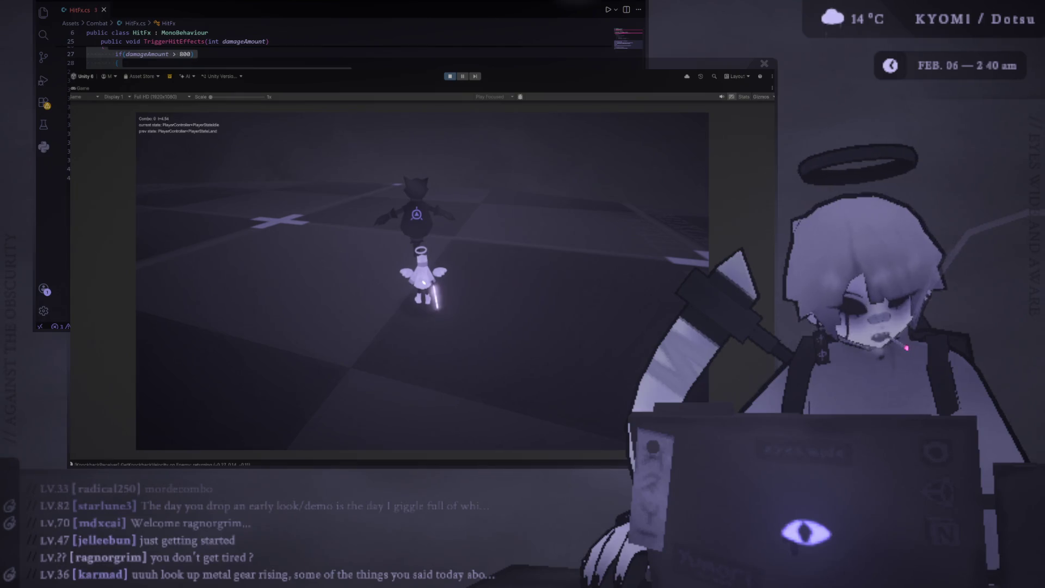
key("w")
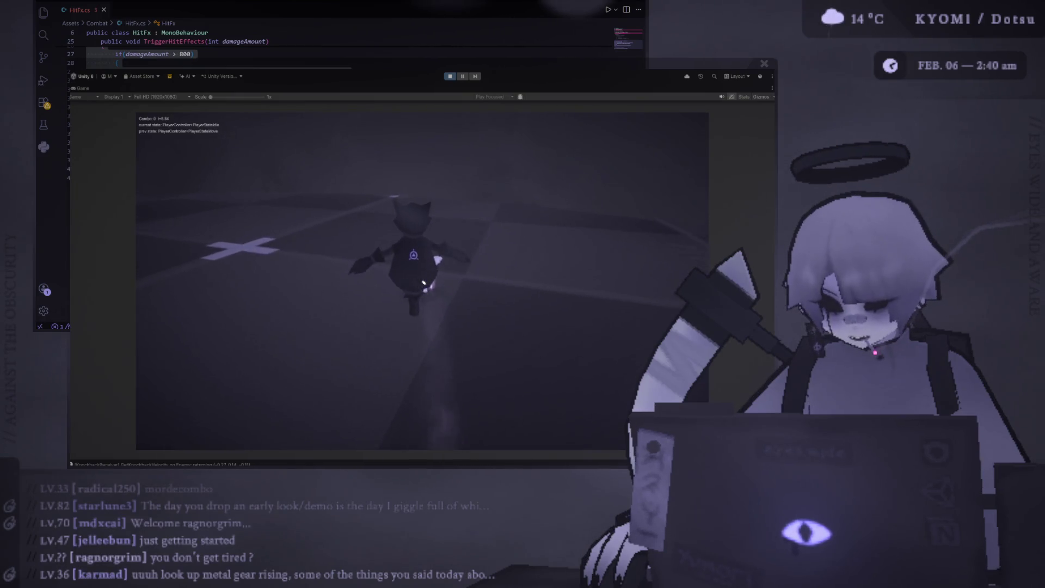
key("j")
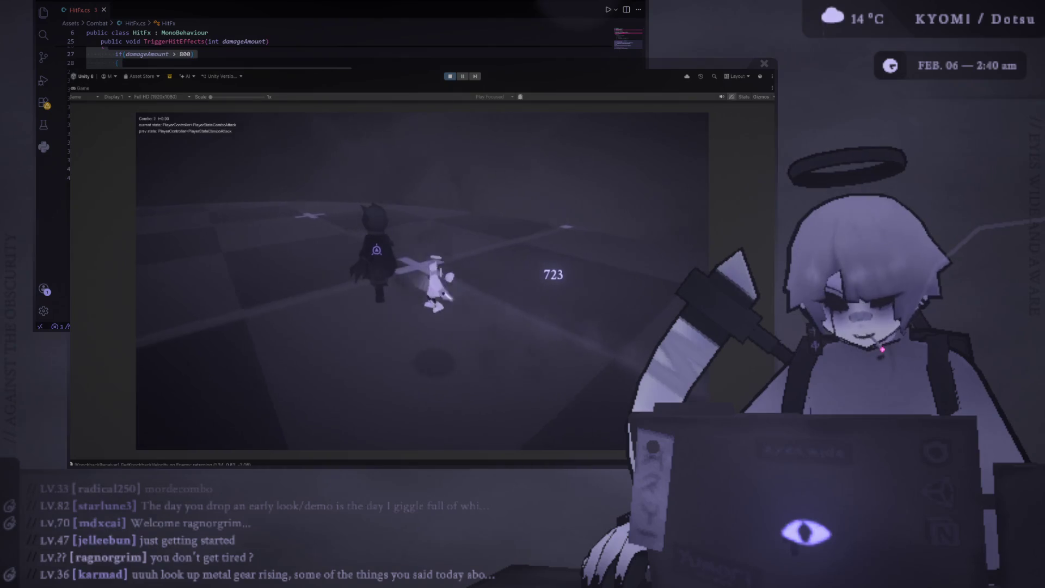
key("j")
key("j")
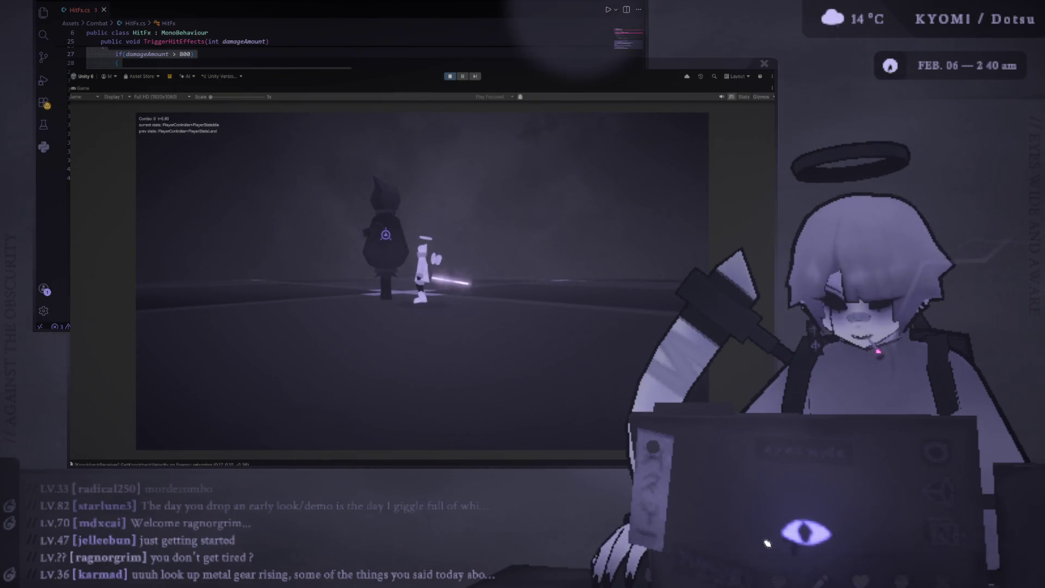
- Open the <3 supporters list from the KyOS heart icon and drag it over the code editor
left_click(858, 561)
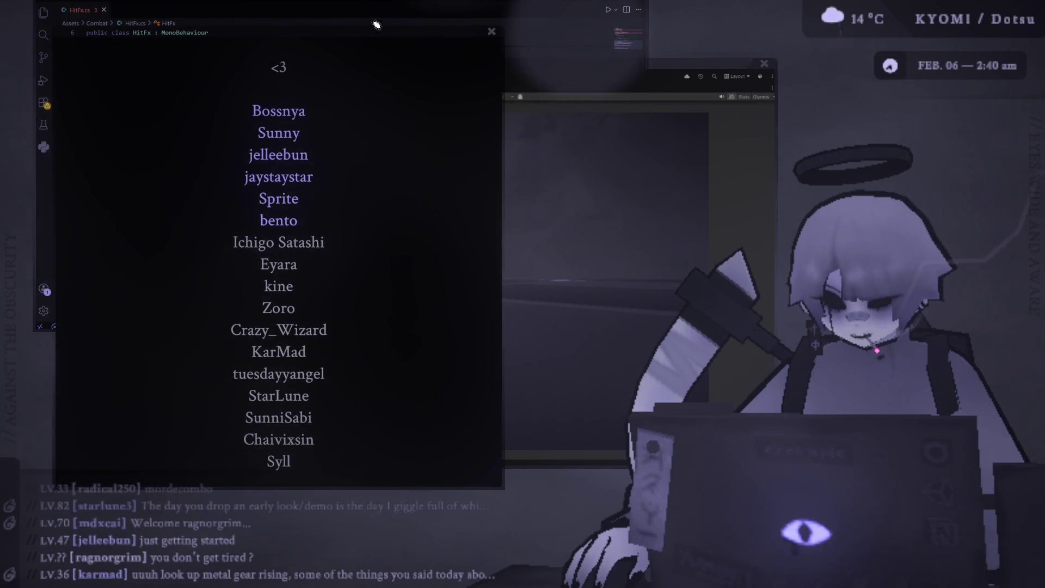
left_click_drag(395, 43, 481, 49)
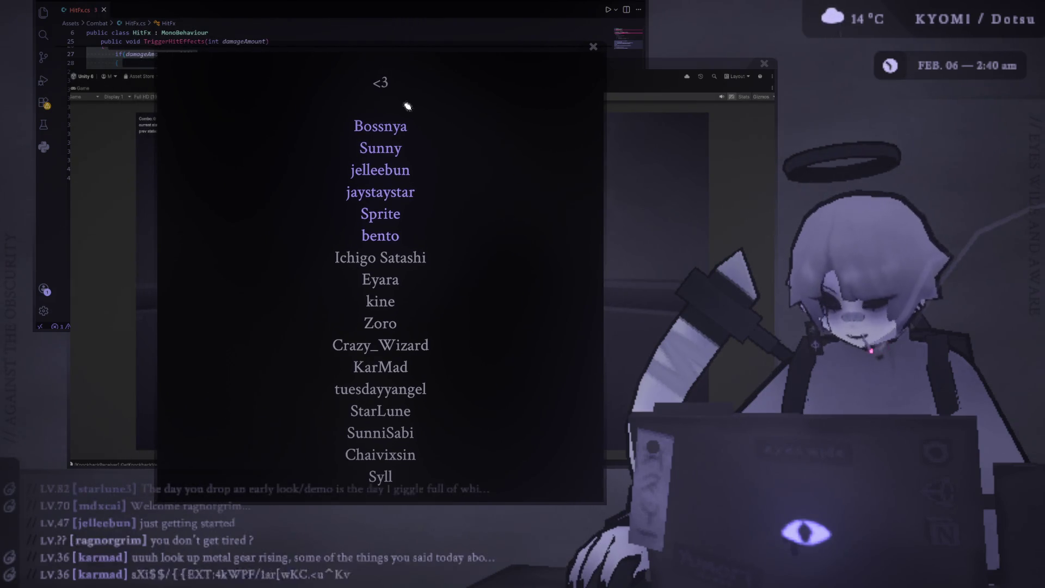
mouse_move(414, 49)
left_mouse_down()
mouse_move(403, 17)
mouse_move(405, 39)
mouse_move(457, 33)
mouse_move(461, 59)
mouse_move(425, 57)
mouse_move(466, 67)
mouse_move(441, 65)
left_mouse_up()
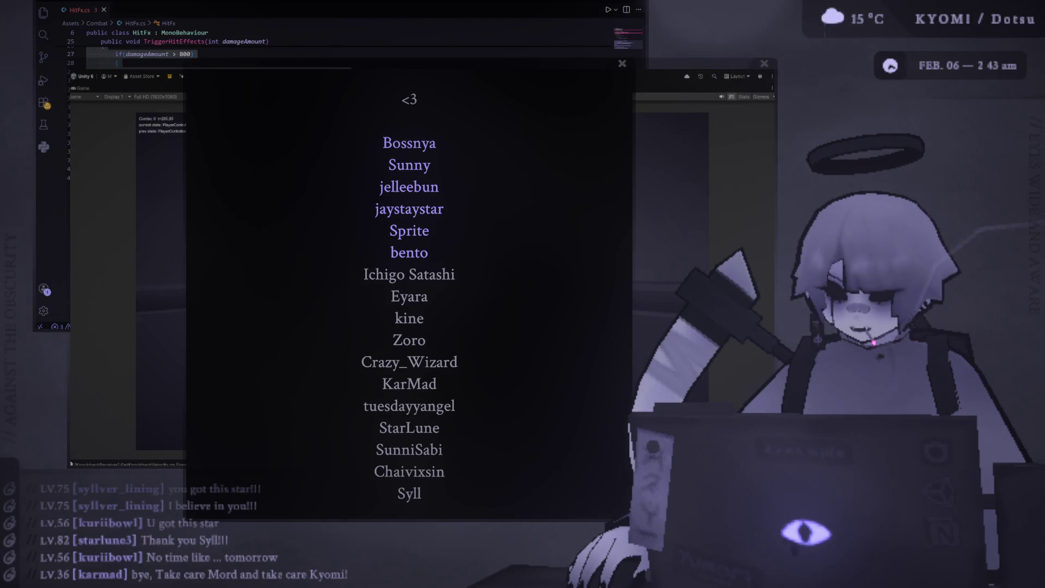
- Shift the Unity editor down-left, raise the <3 supporters list in front and move it left
left_click_drag(447, 63, 478, 85)
mouse_move(599, 71)
left_mouse_down()
mouse_move(662, 66)
mouse_move(522, 82)
mouse_move(566, 93)
mouse_move(527, 101)
mouse_move(536, 99)
left_mouse_up()
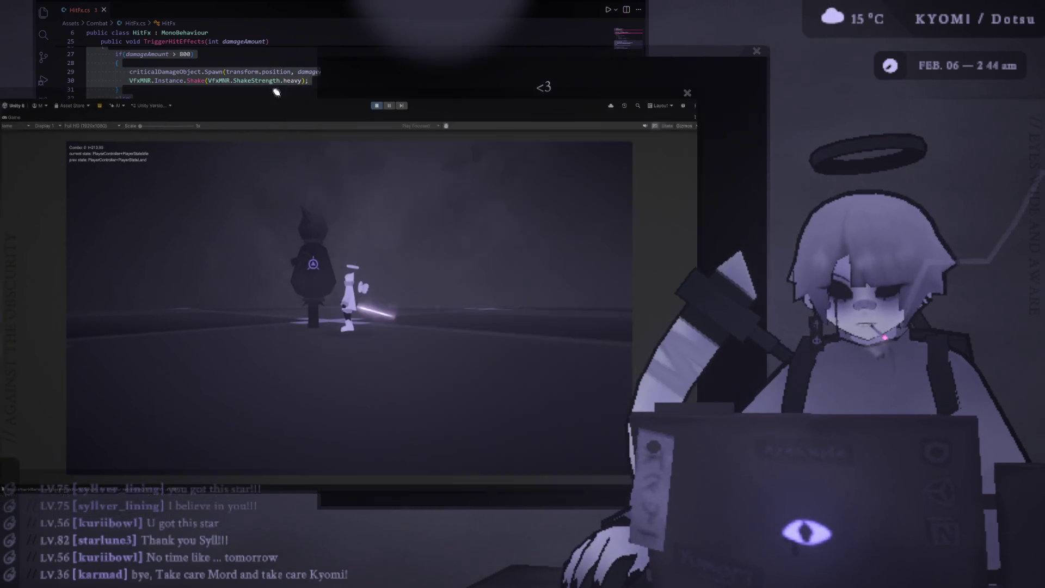
left_click(404, 70)
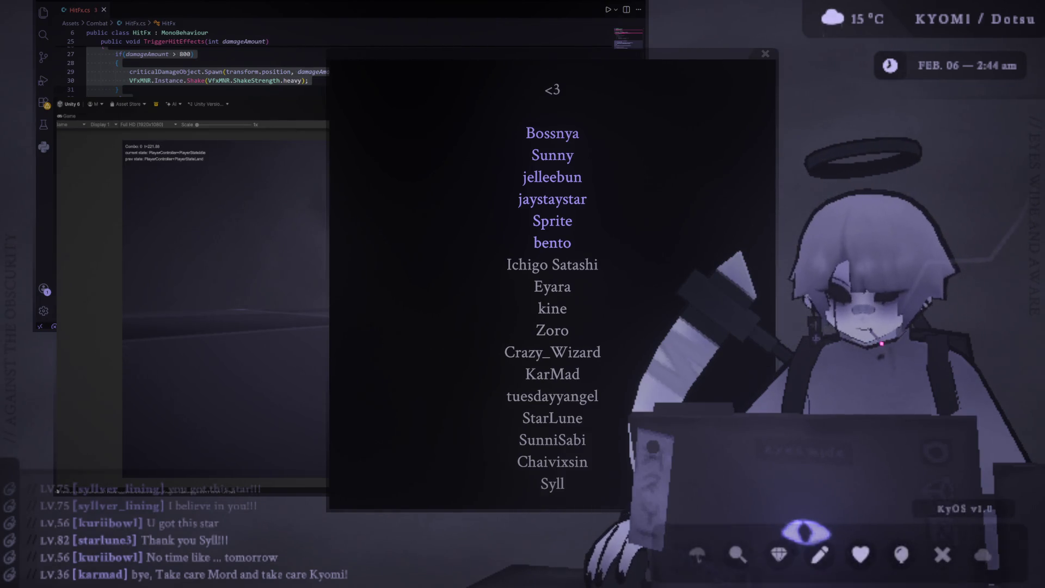
left_click_drag(546, 54, 382, 55)
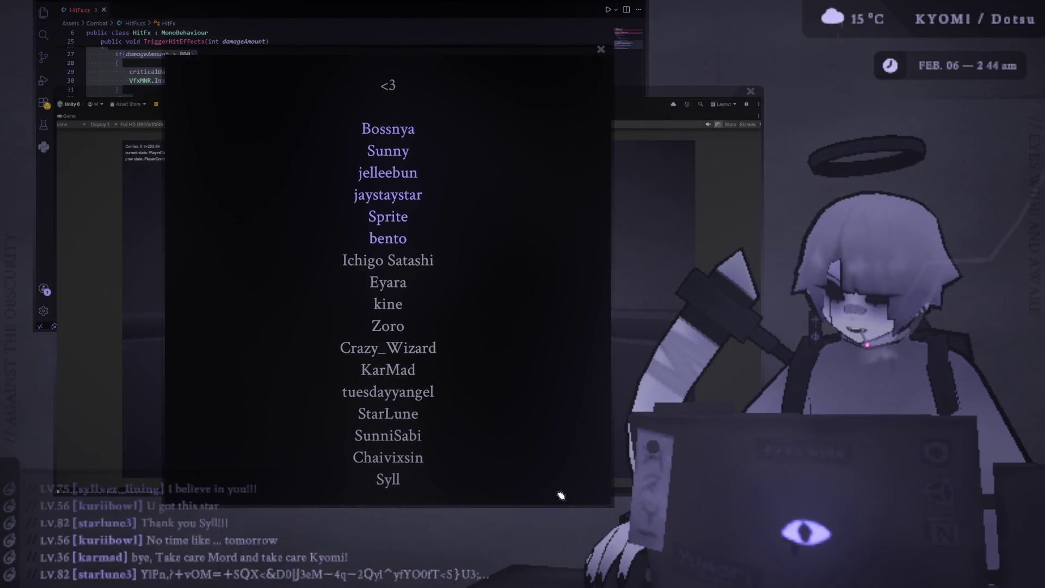